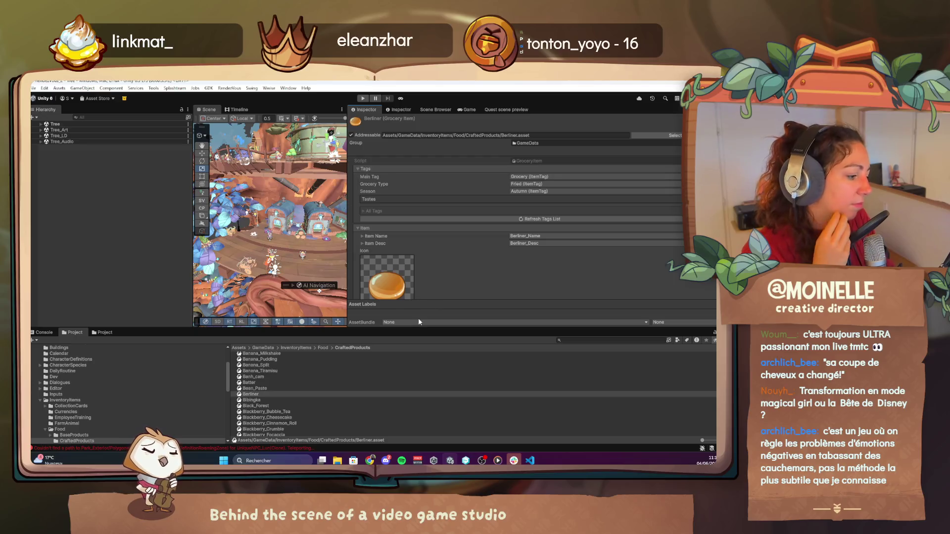
Step: Show the Console panel's list of error log entries for the Tree scene
click(41, 333)
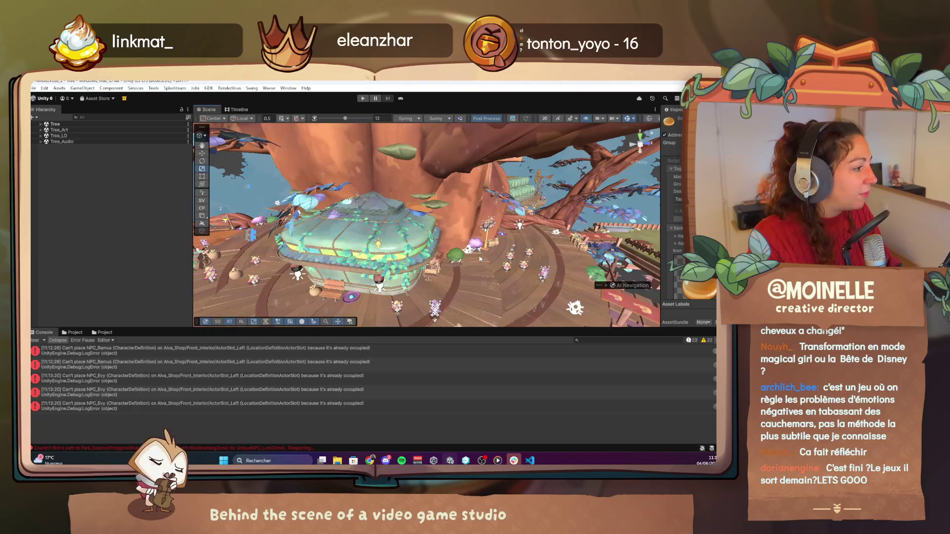
Step: Pan past the round window to the upper branches, then orbit over the ground toward the blue foliage
mouse_move(476, 255)
mouse_down()
mouse_move(287, 261)
mouse_move(478, 219)
mouse_move(423, 158)
mouse_move(425, 135)
mouse_move(420, 145)
mouse_up()
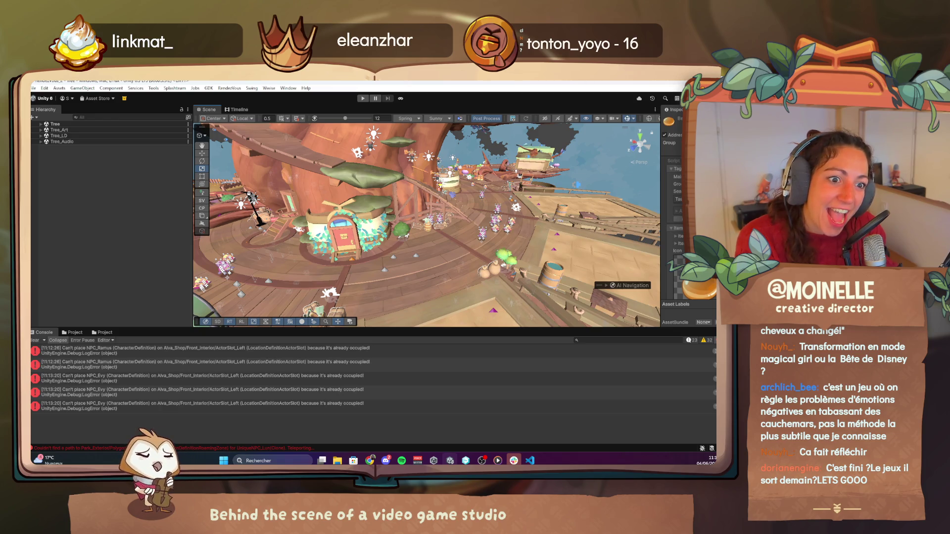
drag(292, 232, 567, 274)
scroll(459, 235, up, 10)
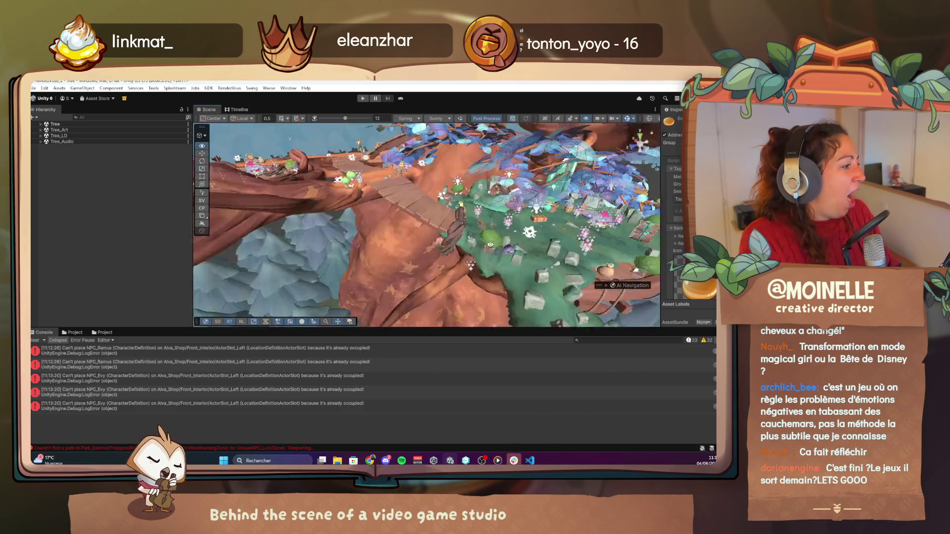
mouse_move(459, 235)
mouse_down()
mouse_move(353, 218)
mouse_move(386, 240)
mouse_move(471, 244)
mouse_move(422, 233)
mouse_move(374, 264)
mouse_move(535, 223)
mouse_move(460, 217)
mouse_move(471, 225)
mouse_up()
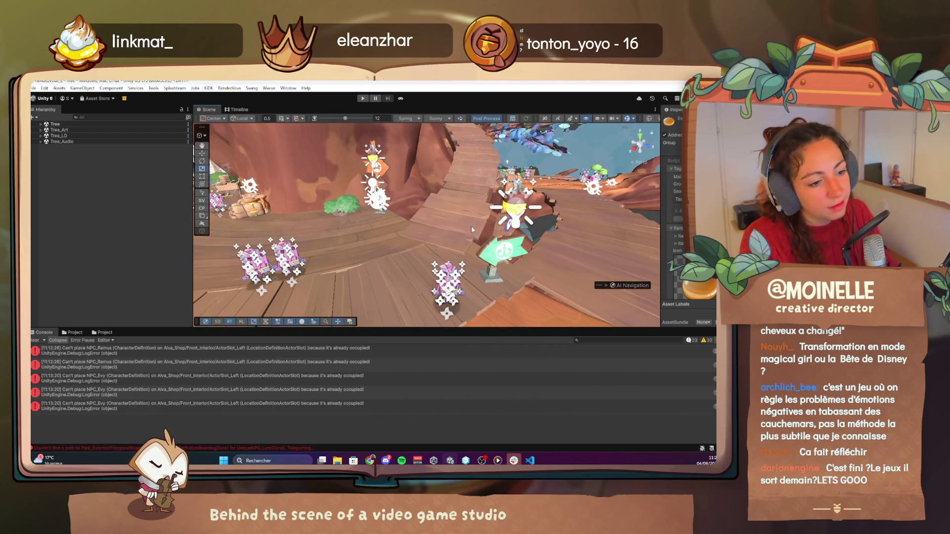
scroll(465, 236, down, 3)
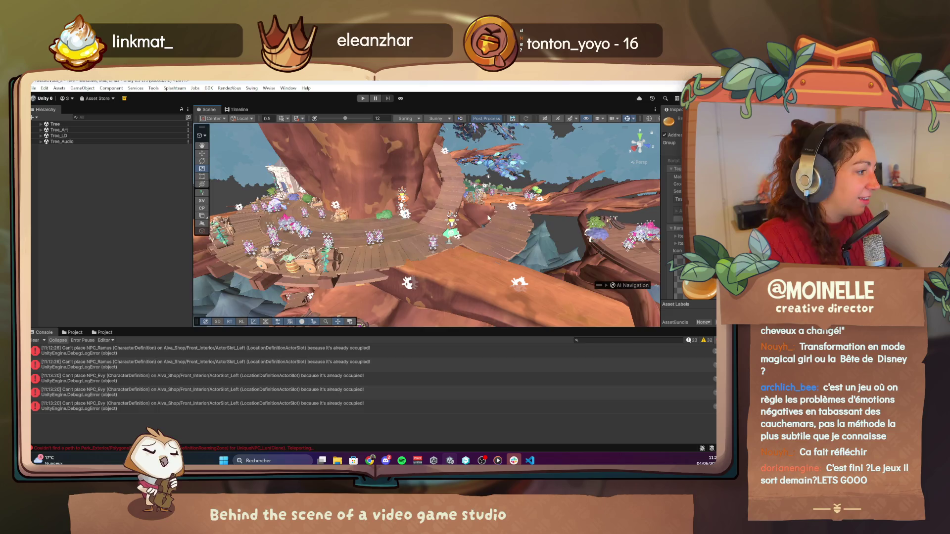
Step: Orbit higher around the tree, then fly under it to the yellow shop on its platform
mouse_move(488, 218)
mouse_down()
mouse_move(436, 234)
mouse_move(391, 203)
mouse_up()
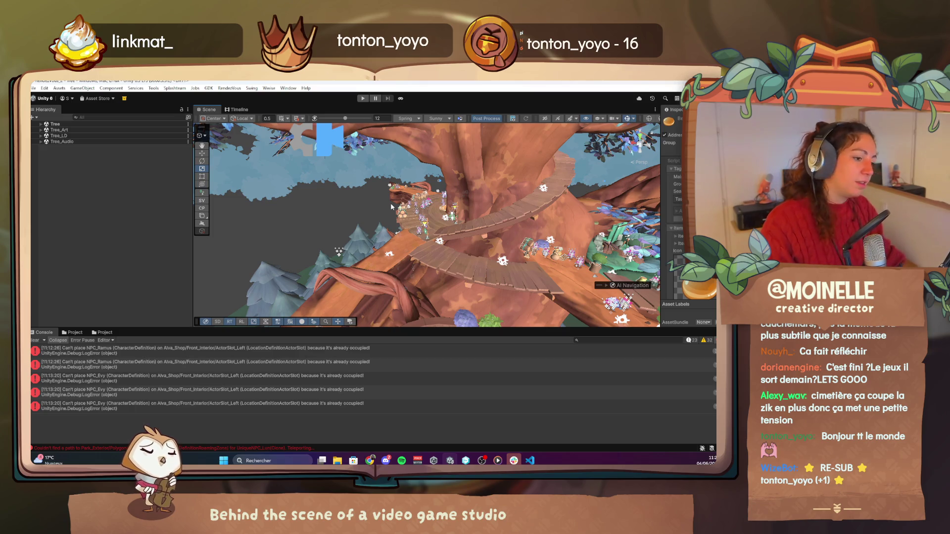
drag(559, 233, 292, 280)
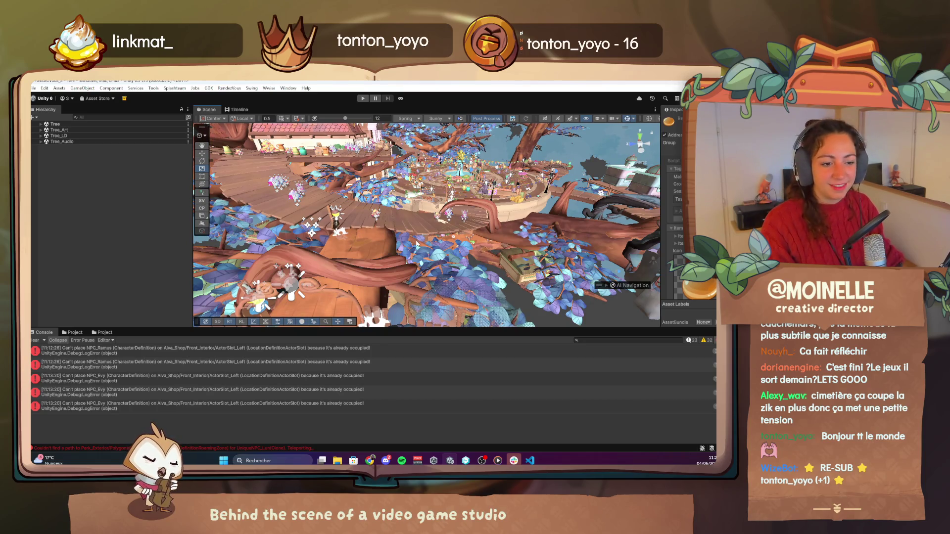
mouse_move(456, 231)
mouse_down()
mouse_move(323, 236)
mouse_move(377, 227)
mouse_move(340, 283)
mouse_move(388, 286)
mouse_move(567, 242)
mouse_move(455, 228)
mouse_up()
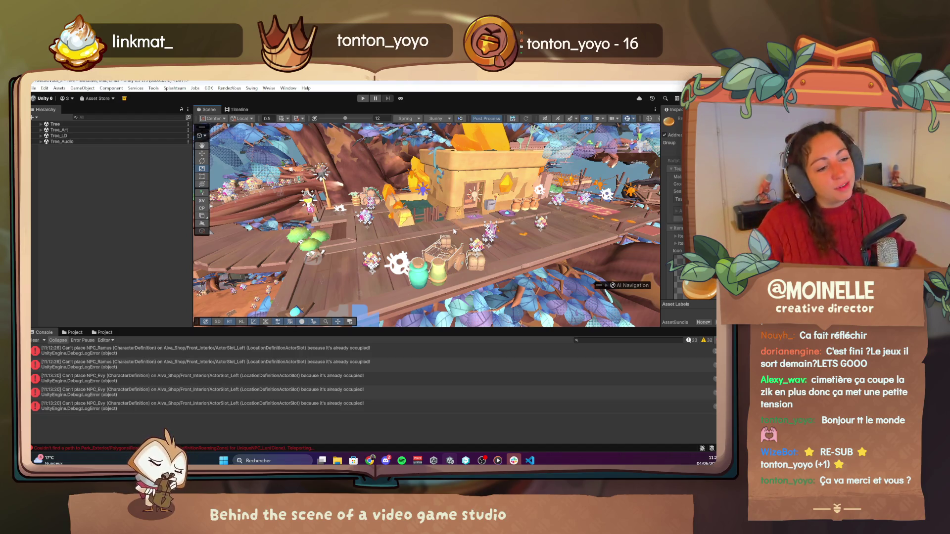
Step: Swing to a high angle over the tree, widen the Inspector, and show the Scene Browser's scene list
mouse_move(571, 260)
mouse_down()
mouse_move(530, 206)
mouse_move(380, 198)
mouse_move(535, 273)
mouse_up()
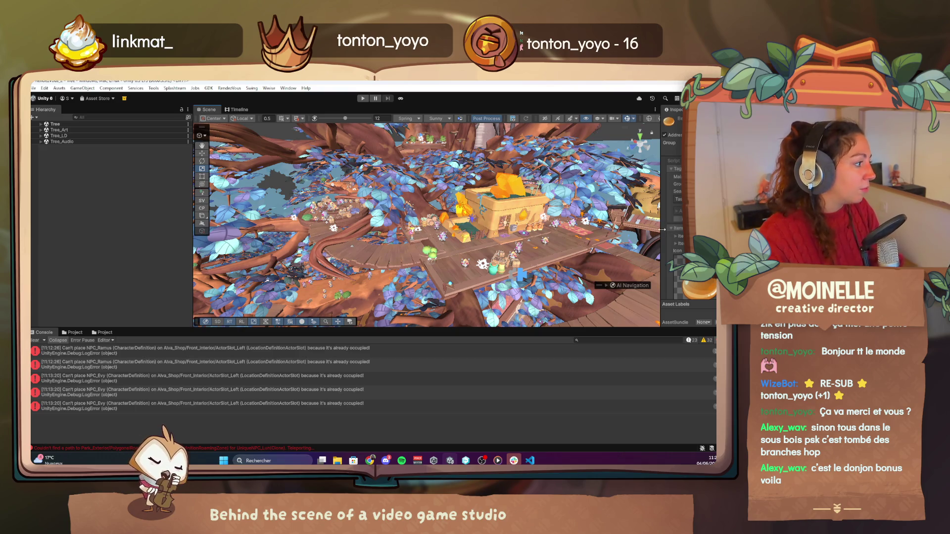
drag(663, 230, 389, 230)
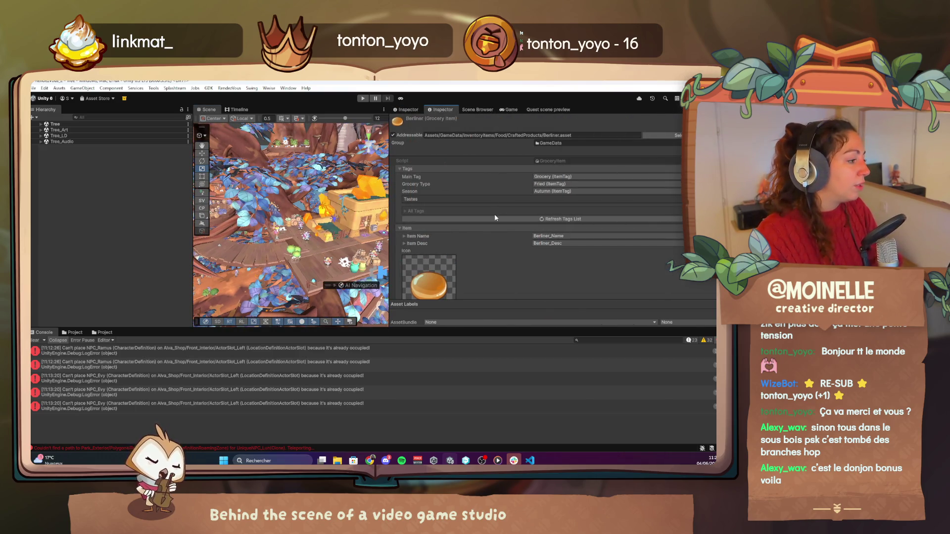
click(474, 109)
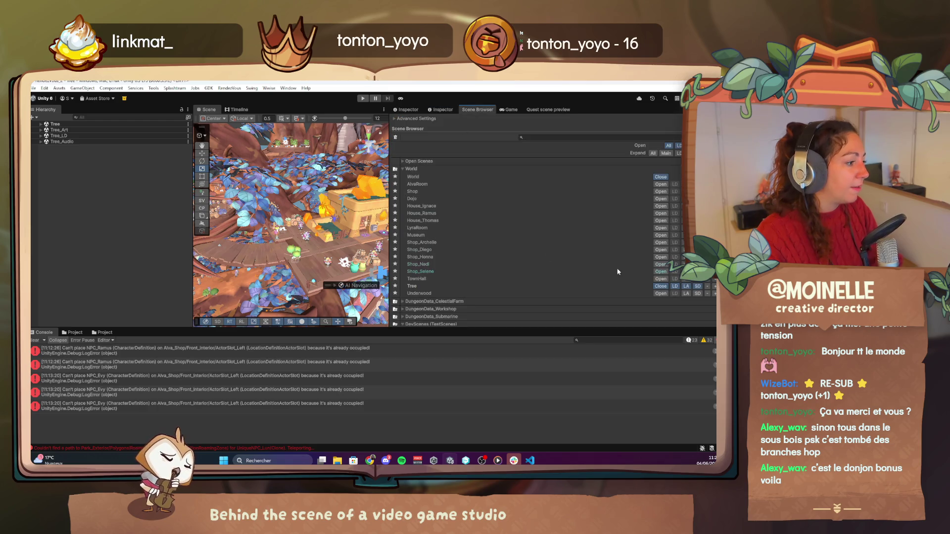
Step: Open the Underwood scene from the Scene Browser, replacing Tree
click(661, 293)
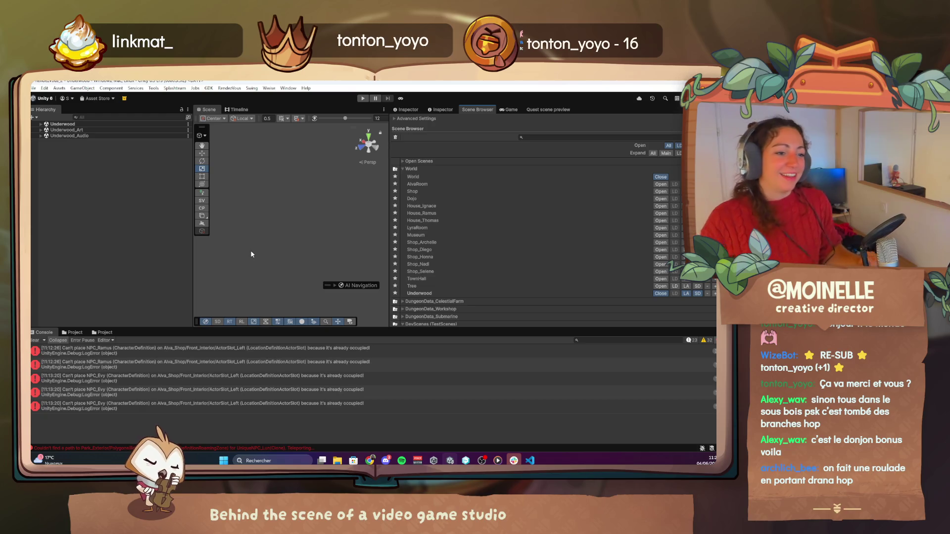
Step: Expand Underwood in the Hierarchy, narrow the Hierarchy, and widen the Scene view
click(40, 125)
drag(194, 241, 152, 241)
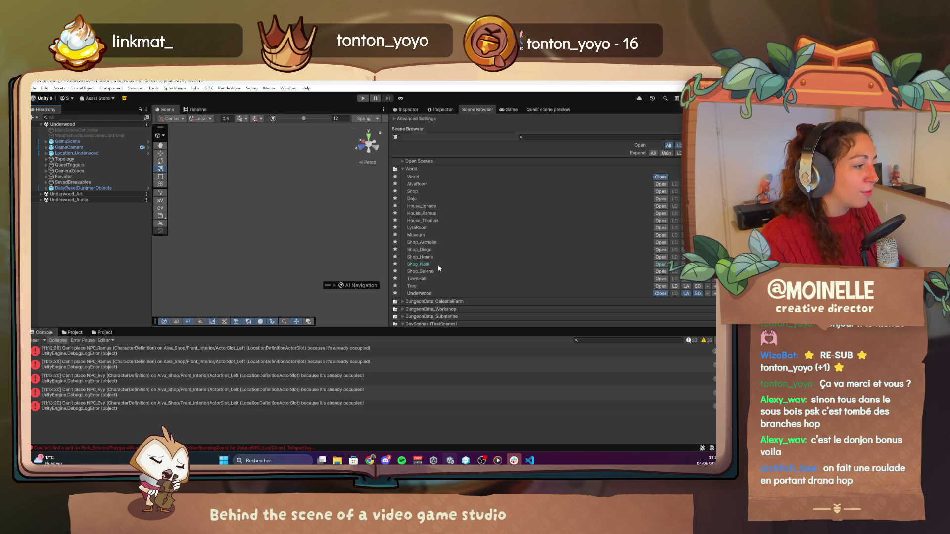
drag(393, 265, 567, 265)
Step: Frame the Elevator object with F, then zoom out and pan across the level
click(63, 177)
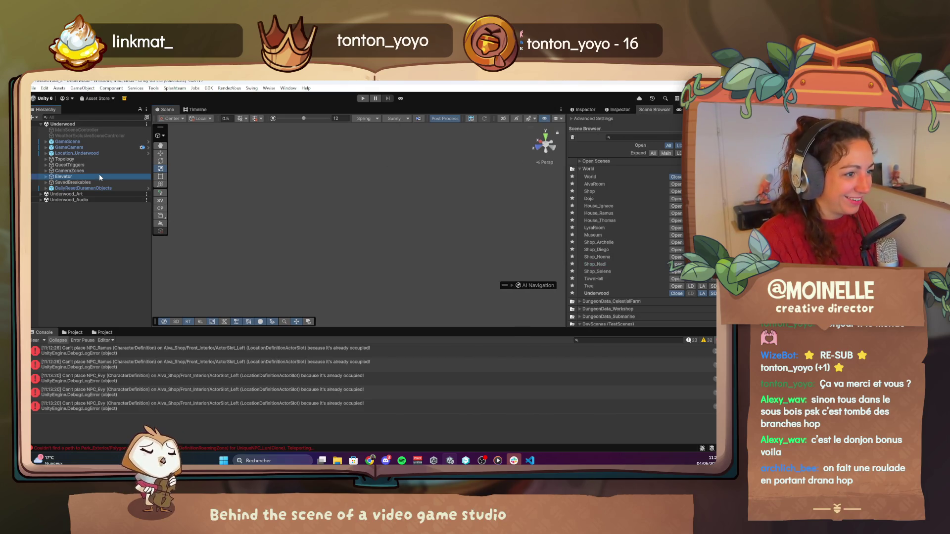
key(f)
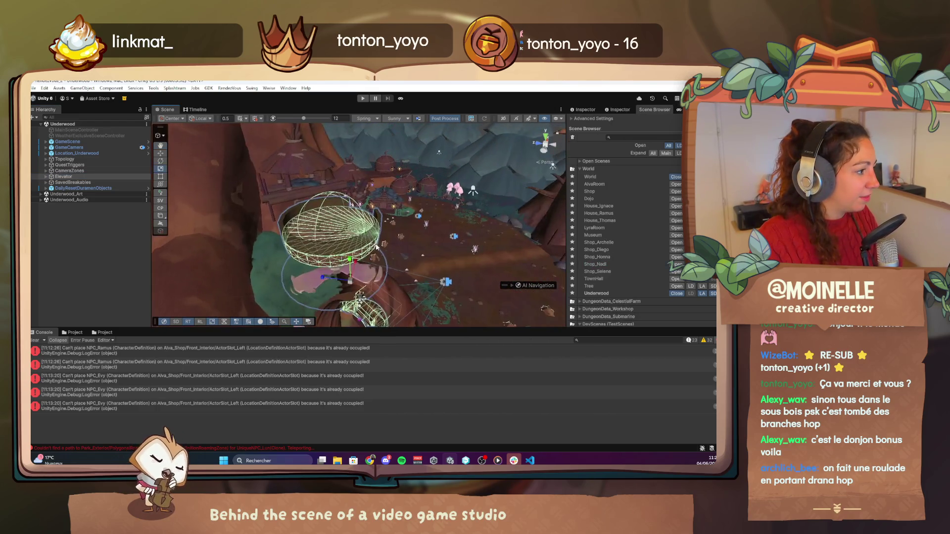
scroll(521, 251, down, 10)
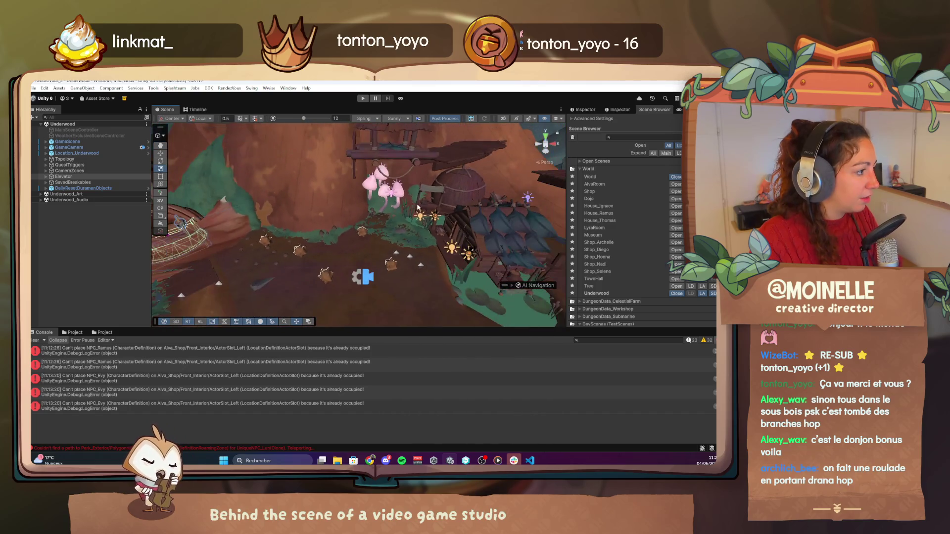
mouse_move(440, 210)
mouse_down()
mouse_move(358, 174)
mouse_move(519, 193)
mouse_move(468, 171)
mouse_up()
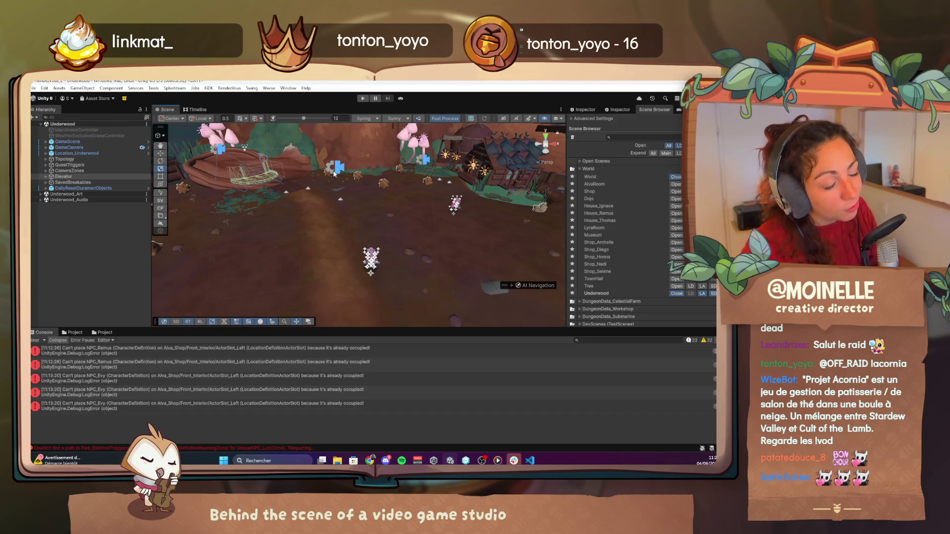
Step: Zoom out and pan to see more of the Underwood clearing, huts and mushrooms
scroll(316, 210, down, 3)
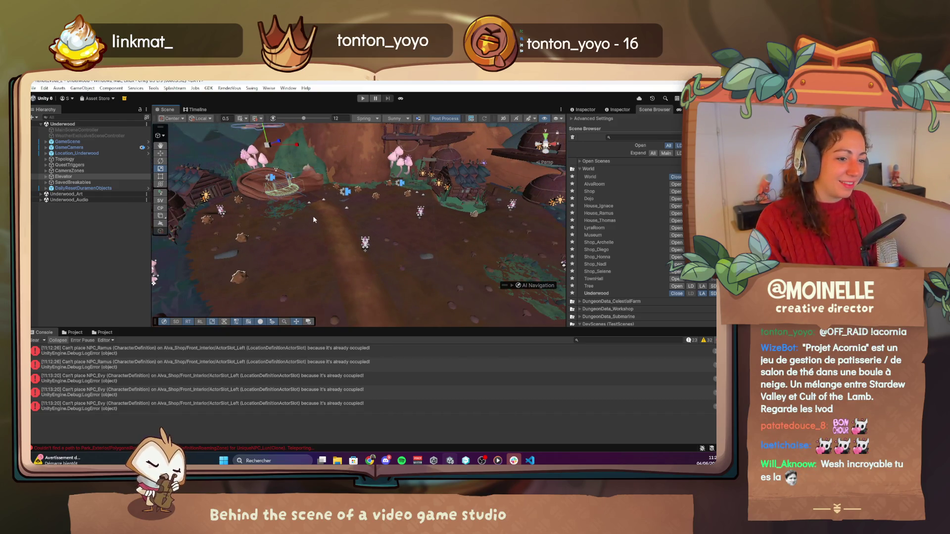
drag(313, 215, 287, 224)
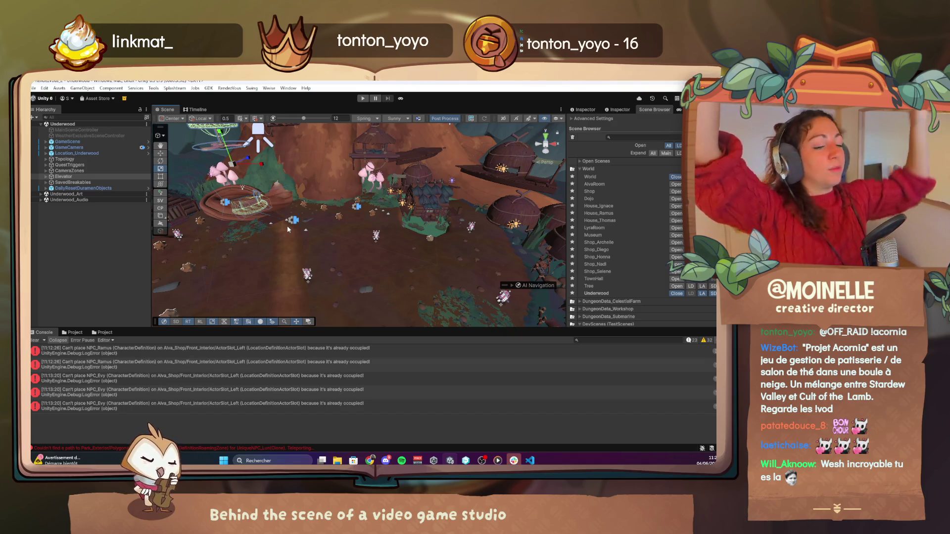
Step: Press the toolbar's Play button to run the game
click(367, 100)
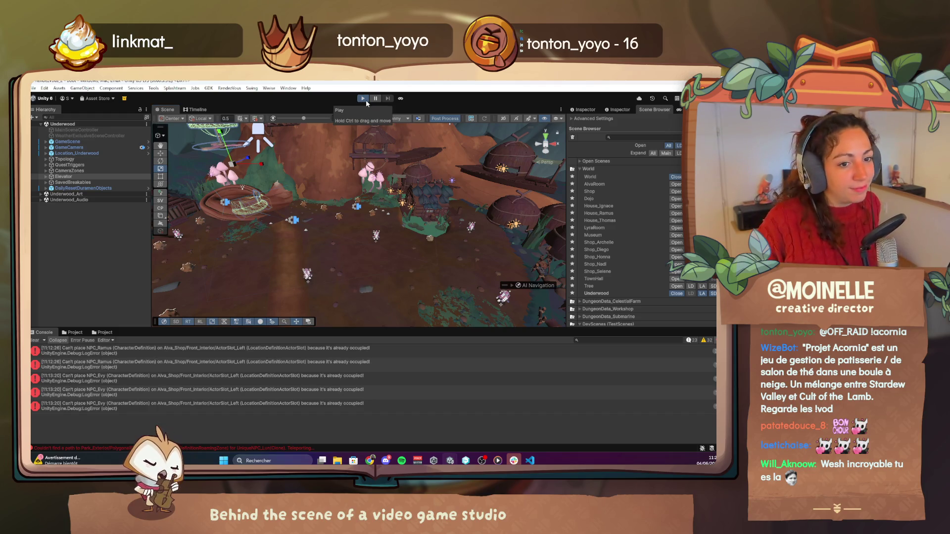